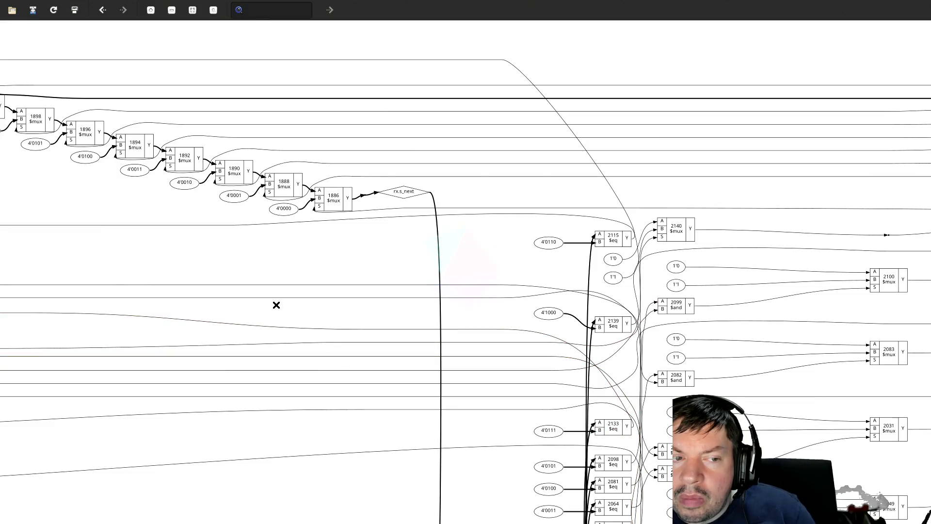
- Pan from the rx.s_next mux chain past the $eq and $and columns to rx.configuration_idle_done
{"action": "left_click_drag", "start_coordinate": [276, 306], "coordinate": [489, 327]}
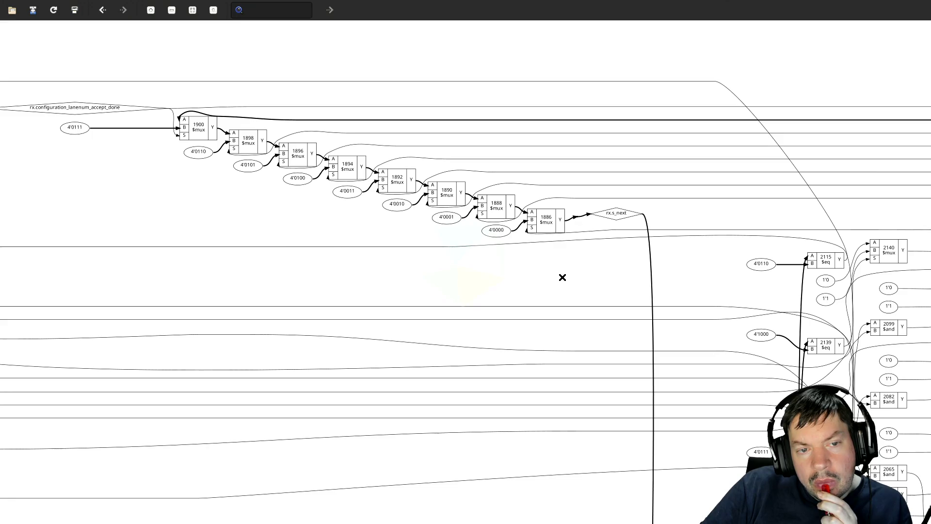
{"action": "mouse_move", "coordinate": [562, 277]}
{"action": "left_mouse_down"}
{"action": "mouse_move", "coordinate": [501, 281]}
{"action": "mouse_move", "coordinate": [158, 212]}
{"action": "left_mouse_up"}
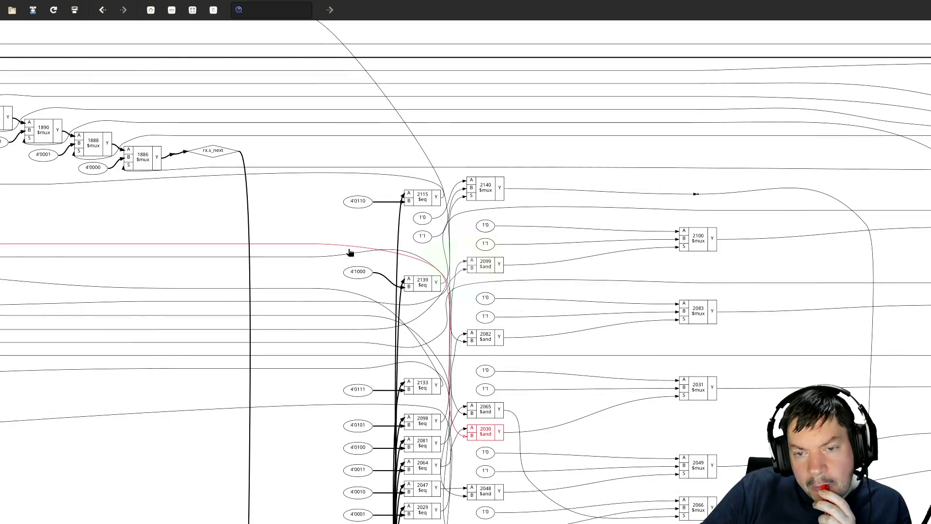
{"action": "mouse_move", "coordinate": [364, 285]}
{"action": "left_mouse_down"}
{"action": "mouse_move", "coordinate": [337, 270]}
{"action": "mouse_move", "coordinate": [218, 152]}
{"action": "left_mouse_up"}
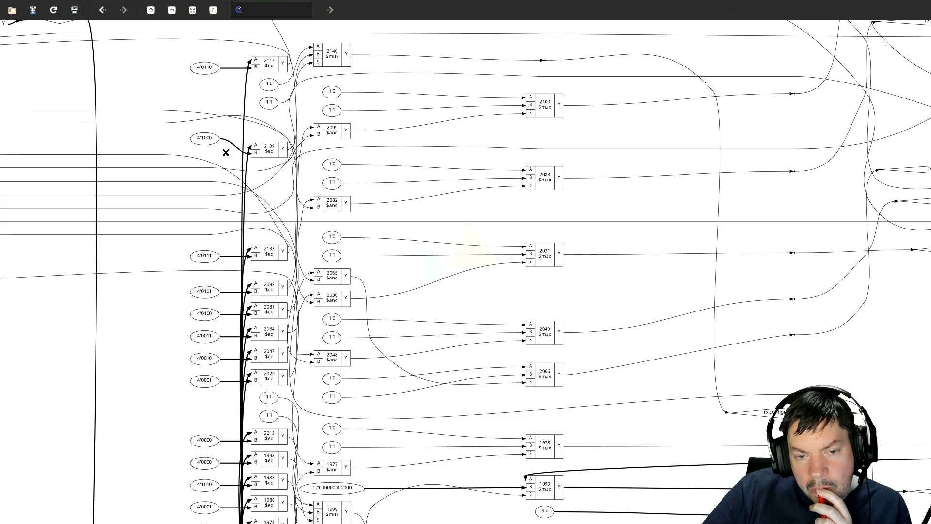
{"action": "left_click", "coordinate": [203, 232]}
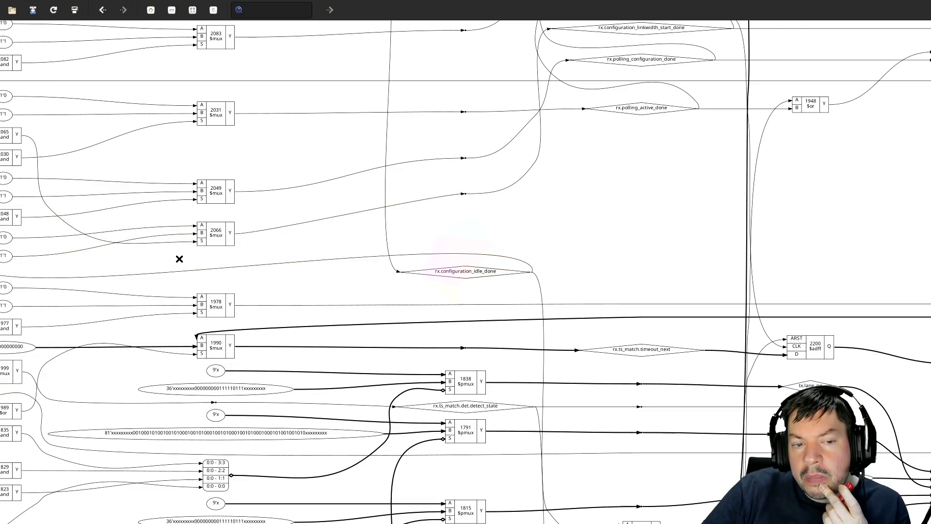
- Centre the rx.configuration_idle_done net and pan right to bring the $or cell chain into view
{"action": "left_click_drag", "start_coordinate": [179, 259], "coordinate": [564, 260]}
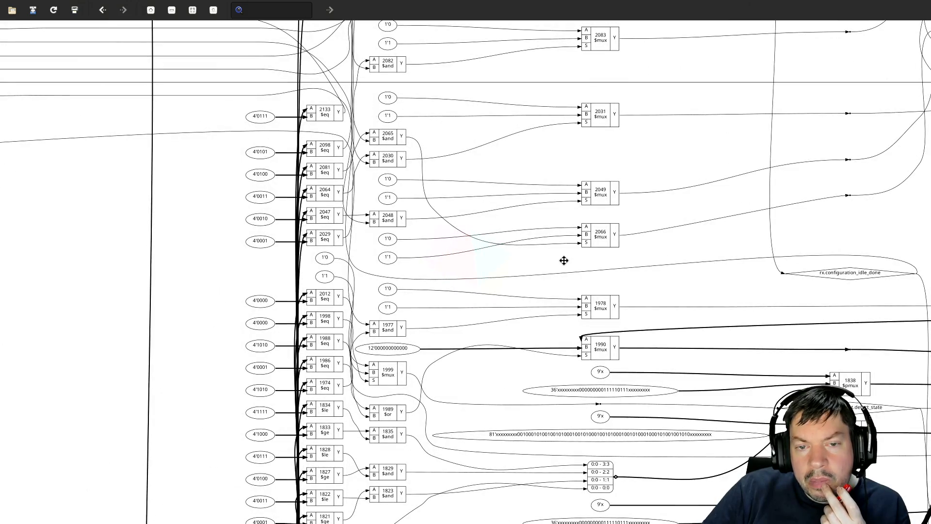
{"action": "left_click", "coordinate": [571, 274]}
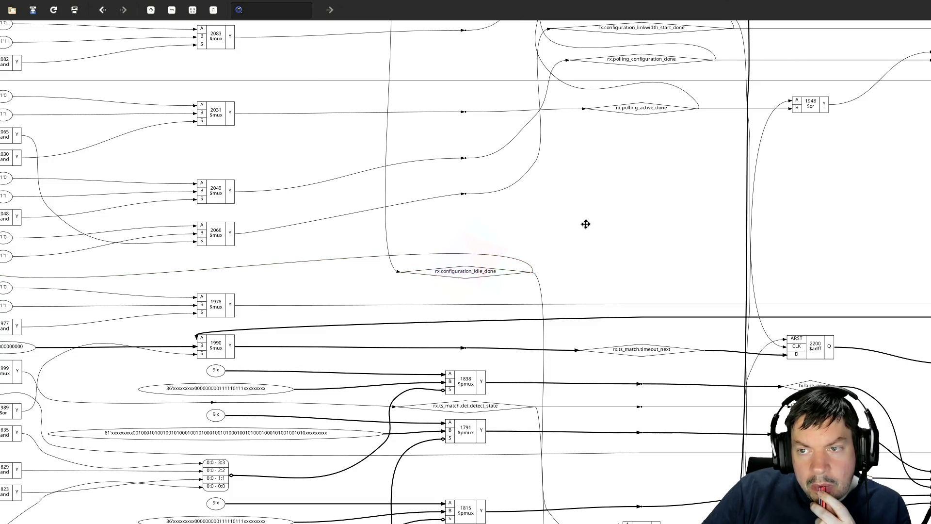
{"action": "mouse_move", "coordinate": [586, 222]}
{"action": "left_mouse_down"}
{"action": "mouse_move", "coordinate": [458, 383]}
{"action": "mouse_move", "coordinate": [421, 405]}
{"action": "left_mouse_up"}
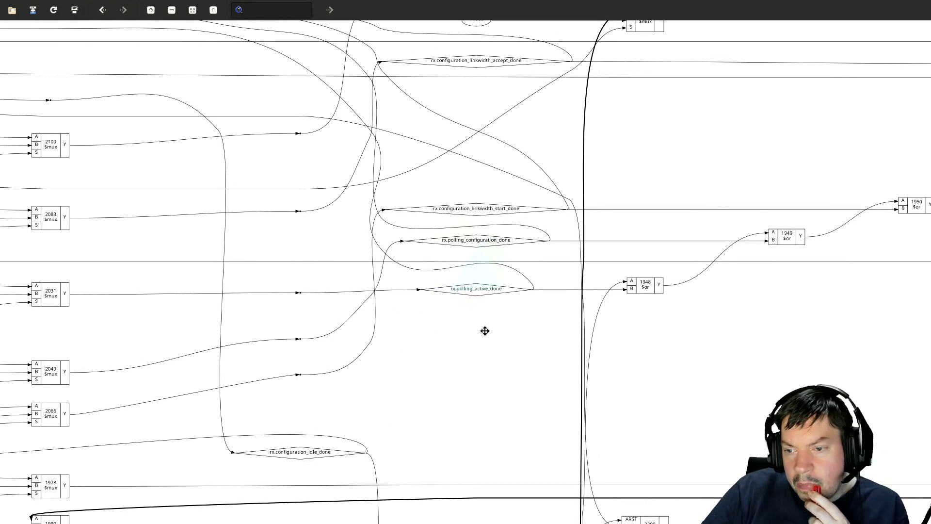
{"action": "mouse_move", "coordinate": [485, 328]}
{"action": "left_mouse_down"}
{"action": "mouse_move", "coordinate": [326, 387]}
{"action": "mouse_move", "coordinate": [114, 345]}
{"action": "left_mouse_up"}
- Follow rx.configuration_idle_done to $or cells 1951–1953, then clear the highlight on cell 1953
{"action": "left_click", "coordinate": [568, 276]}
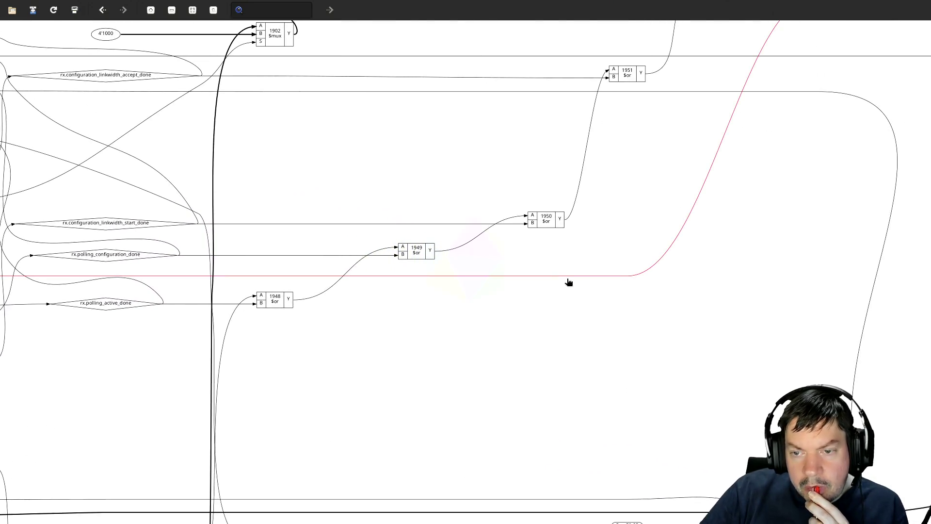
{"action": "left_click", "coordinate": [568, 281]}
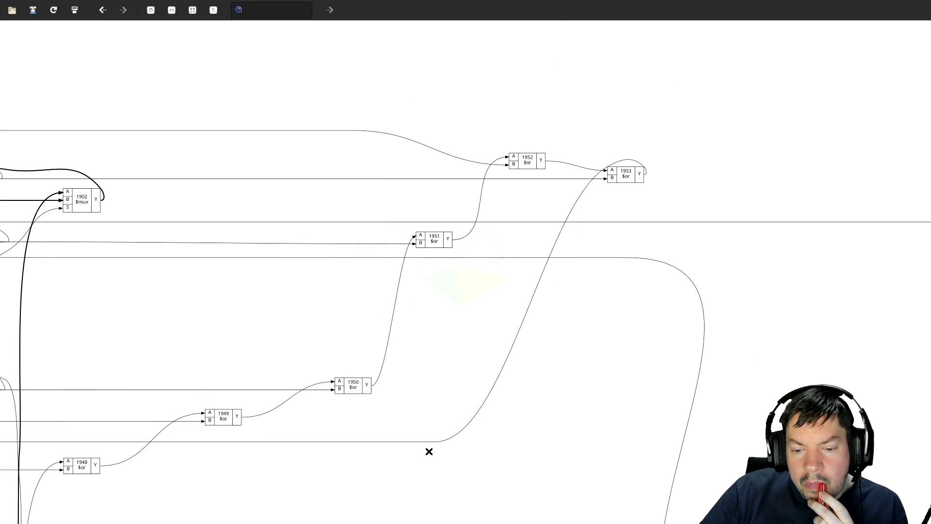
{"action": "left_click", "coordinate": [424, 442]}
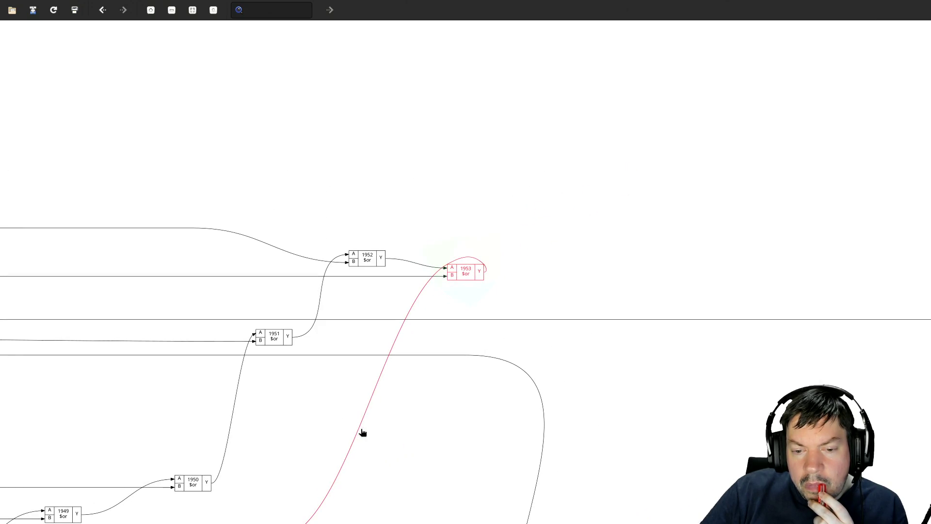
{"action": "left_click", "coordinate": [361, 430]}
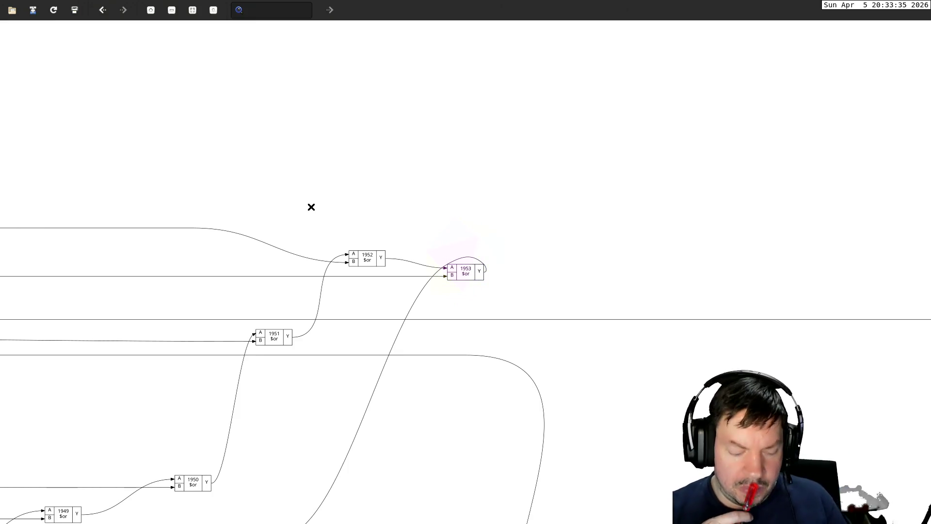
- Close xdot, quit Yosys to the shell, and start the hex dump in the right tmux pane
{"action": "key", "text": "q"}
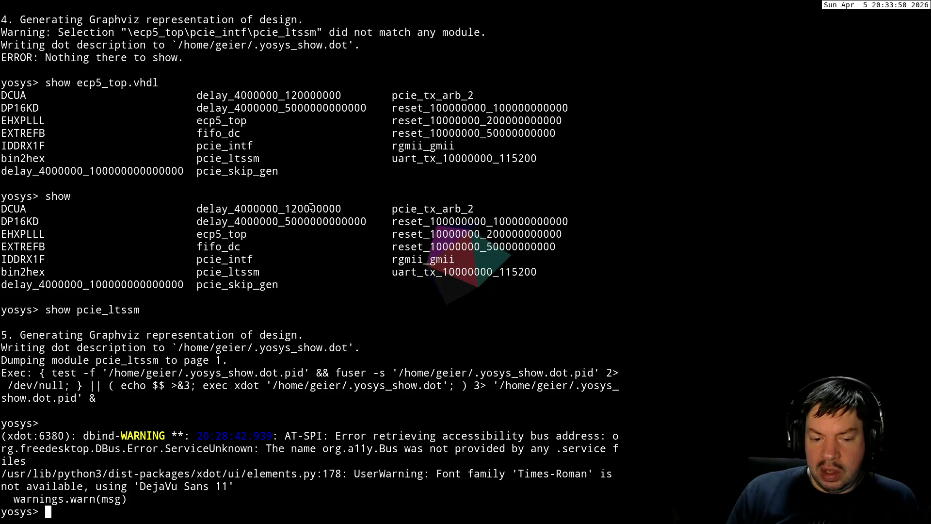
{"action": "key", "text": "ctrl+d"}
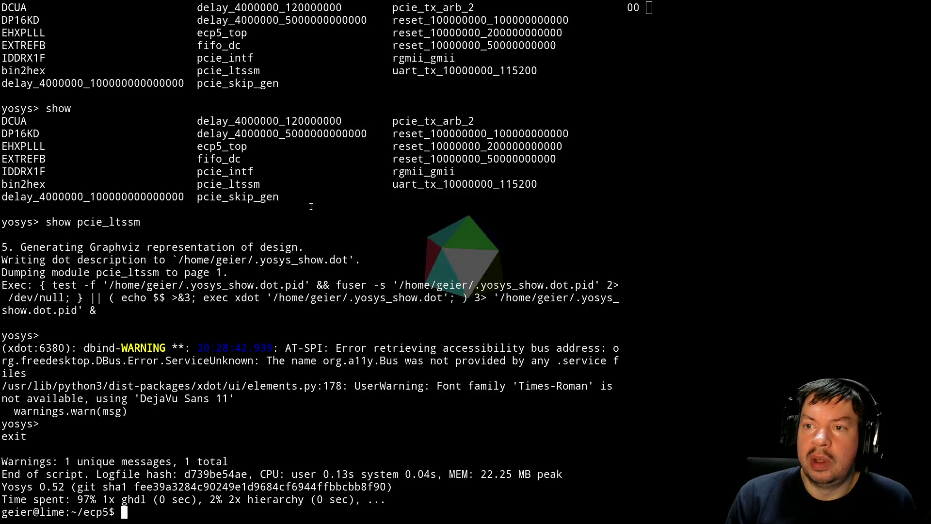
{"action": "key", "text": "KP_Insert"}
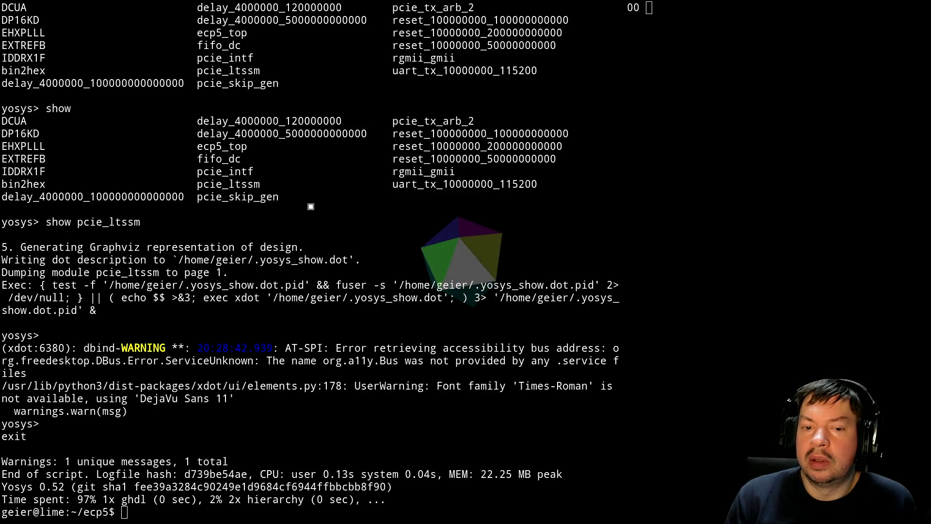
{"action": "key", "text": "ctrl+t"}
{"action": "key", "text": "Right"}
{"action": "key", "text": "Return"}
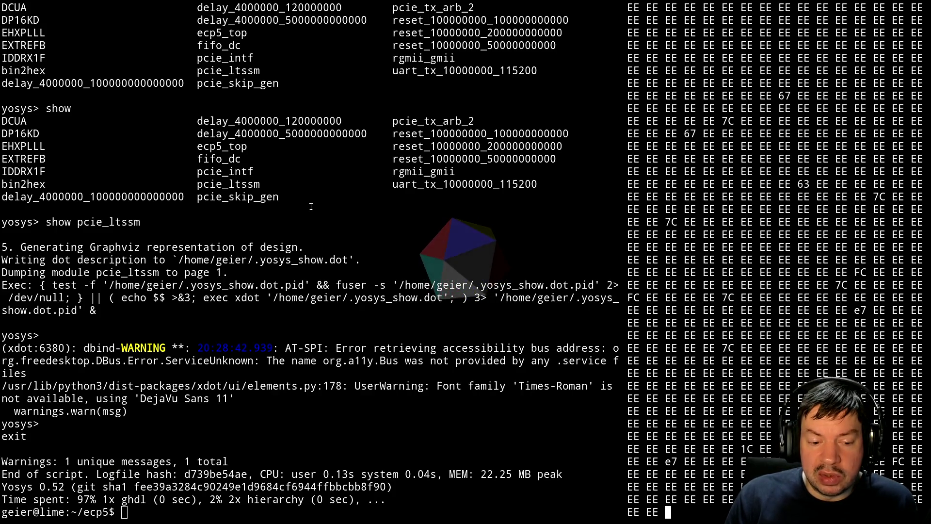
- Refocus the left terminal pane and clear the stray text from its prompt
{"action": "double_click", "coordinate": [313, 262]}
{"action": "middle_click", "coordinate": [313, 262]}
{"action": "key", "text": "ctrl+u"}
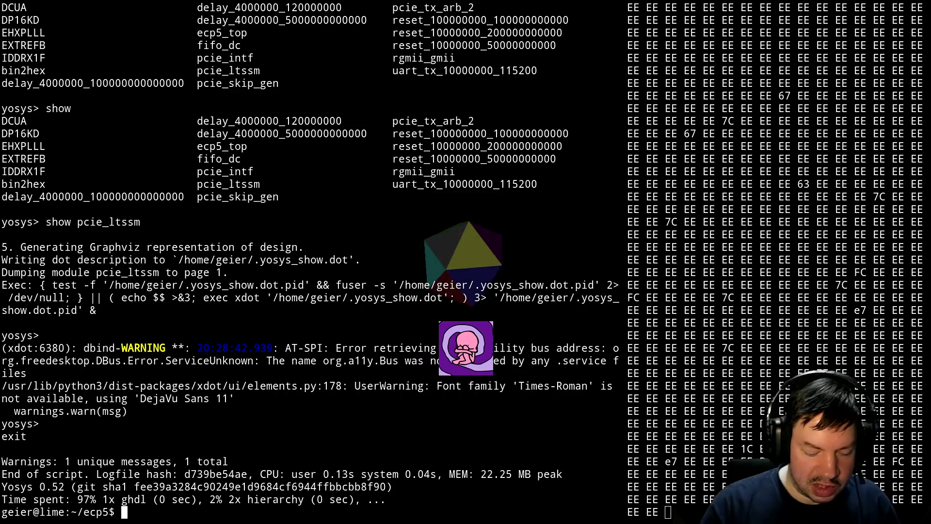
- Close the hex dump window and check the list of open windows
{"action": "key", "text": "ctrl+t"}
{"action": "key", "text": "shift+q"}
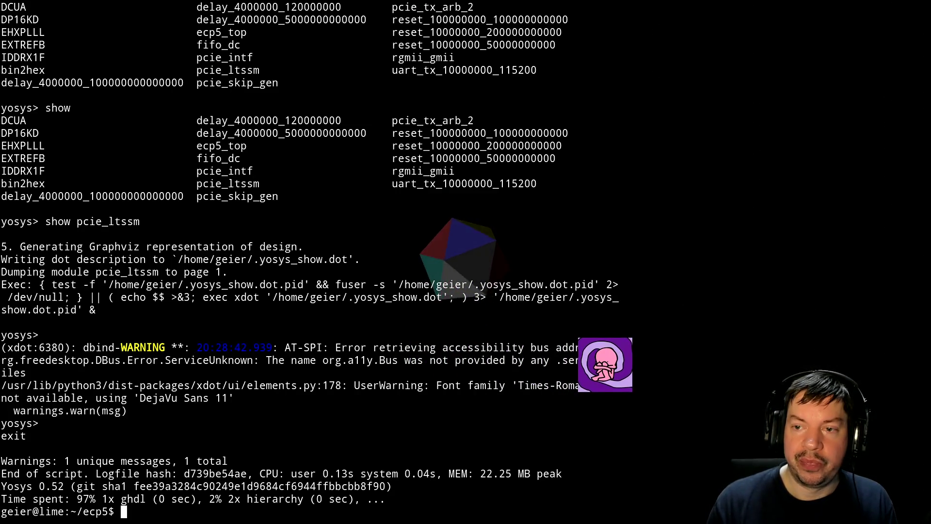
{"action": "key", "text": "ctrl+t"}
{"action": "key", "text": "w"}
{"action": "key", "text": "ctrl+t"}
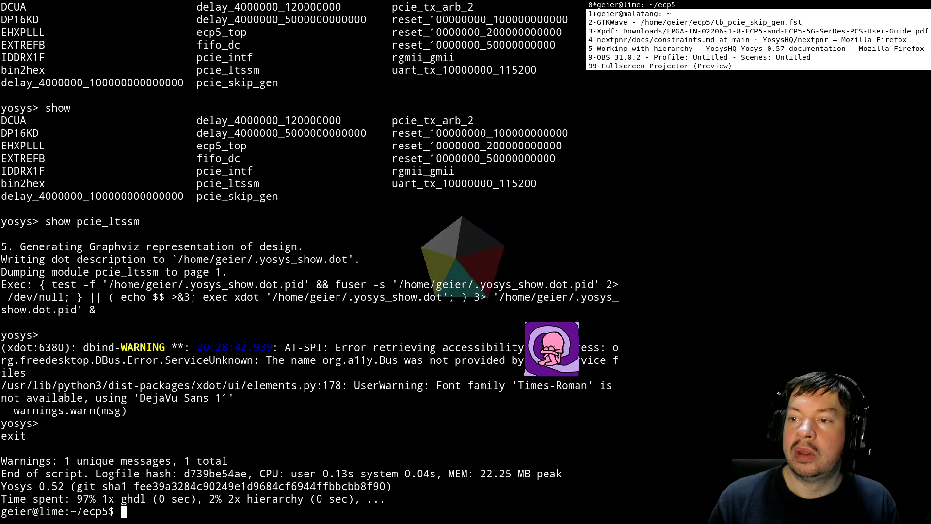
- Switch to Firefox and open Twitch in a background tab from a new tab
{"action": "key", "text": "n"}
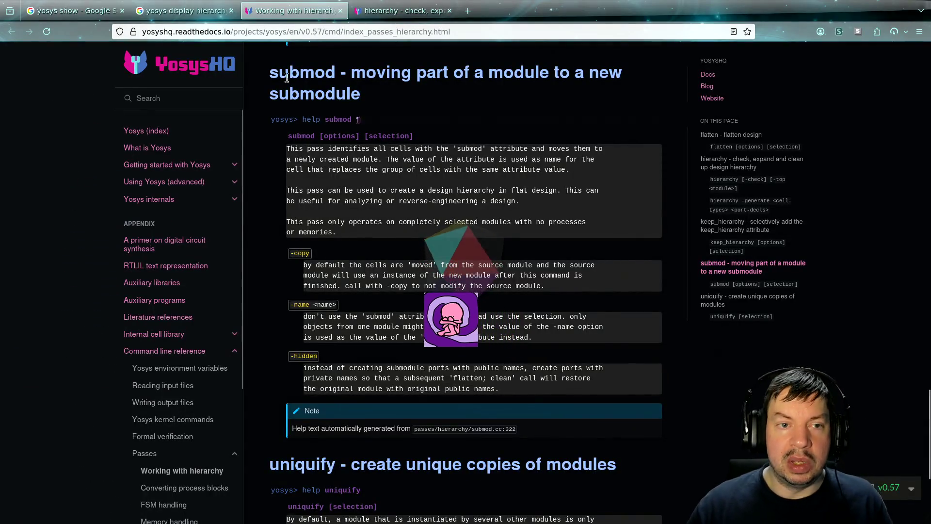
{"action": "left_click", "coordinate": [475, 11]}
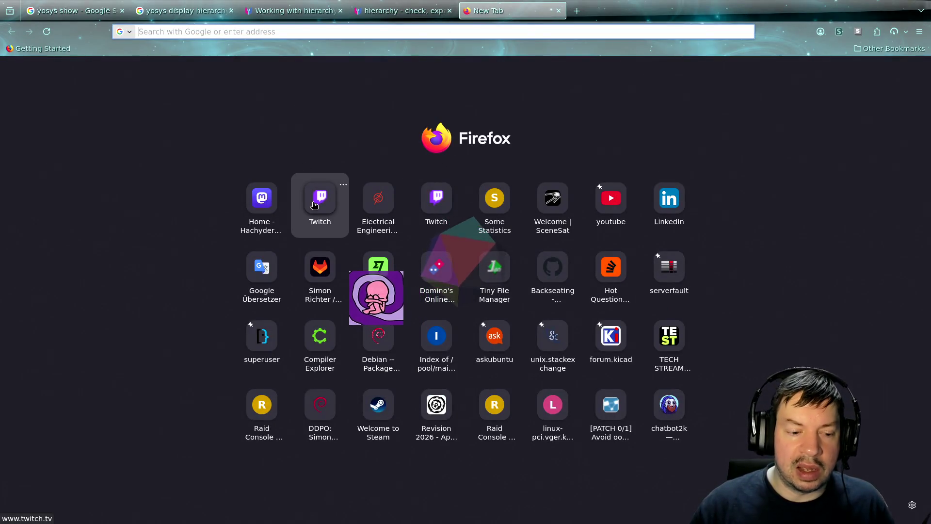
{"action": "middle_click", "coordinate": [313, 206]}
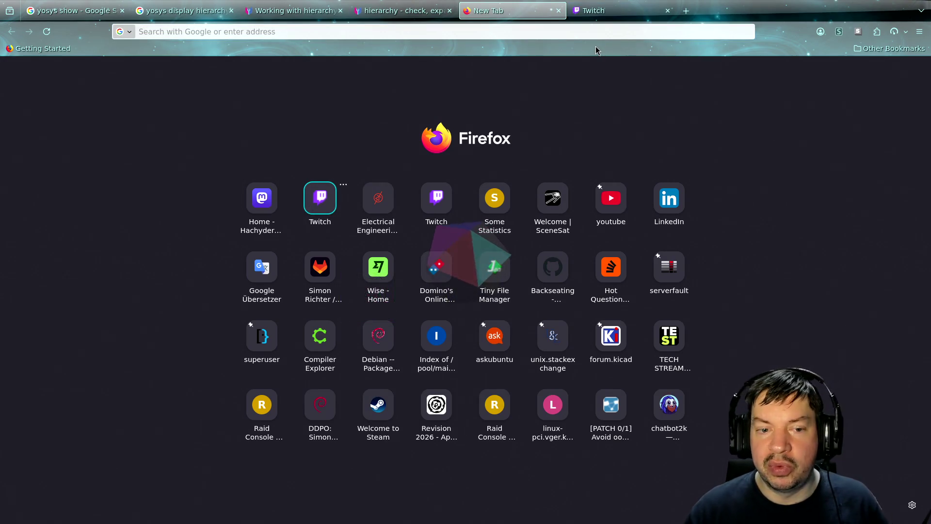
{"action": "left_click", "coordinate": [632, 17]}
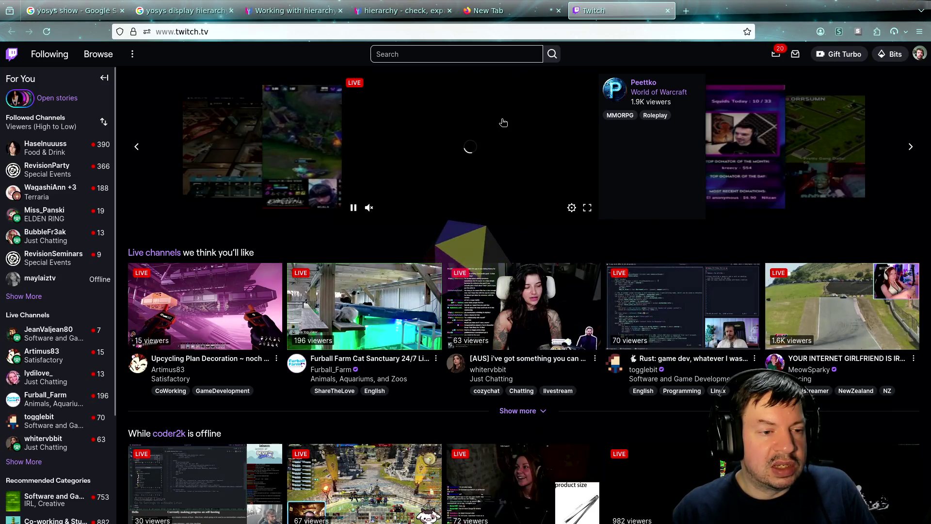
{"action": "mouse_move", "coordinate": [48, 236]}
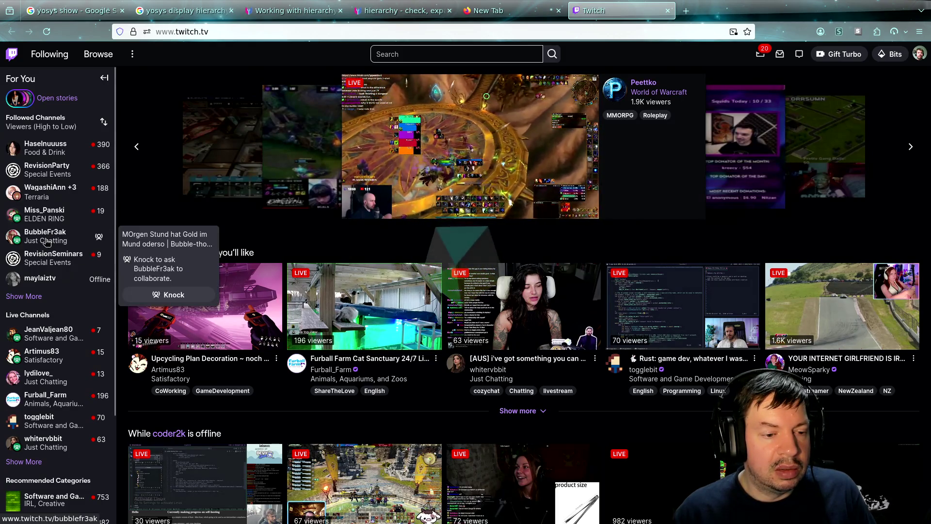
{"action": "mouse_move", "coordinate": [67, 339]}
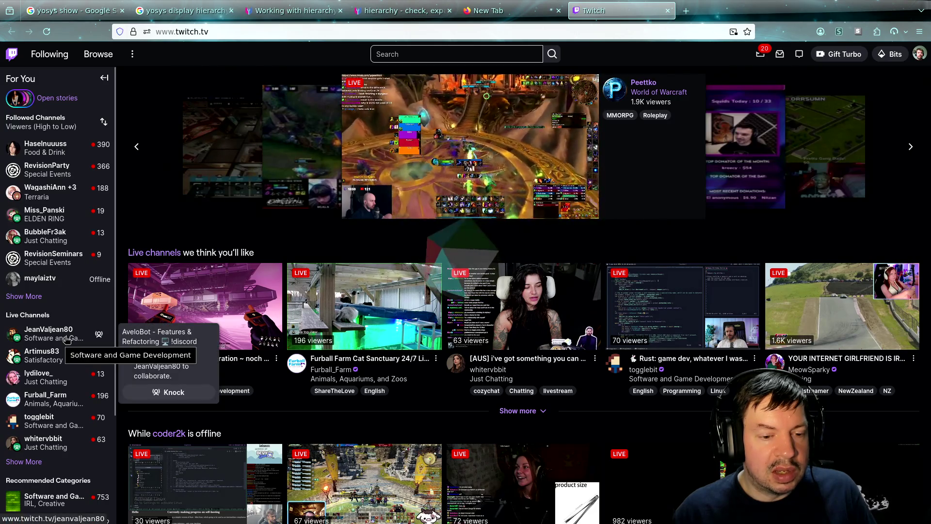
{"action": "mouse_move", "coordinate": [51, 358]}
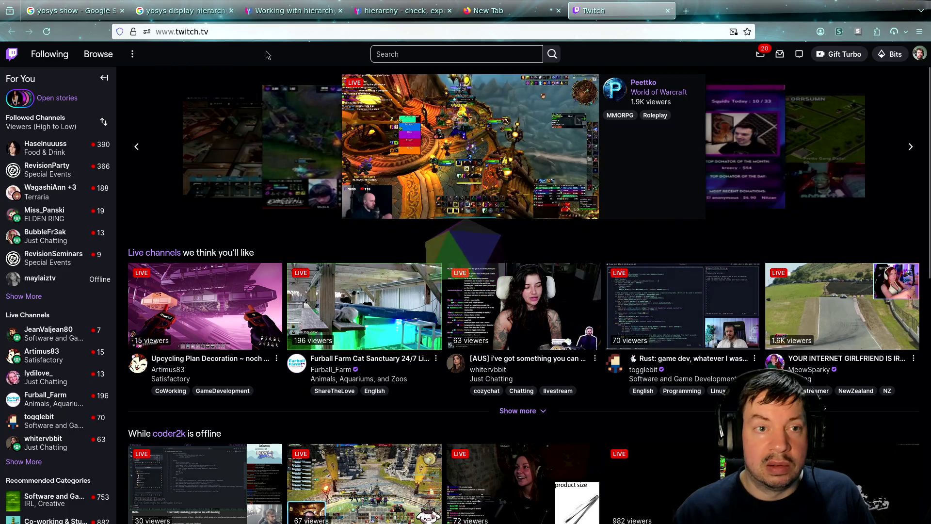
{"action": "left_click", "coordinate": [263, 32]}
- Load twitch.tv/dieCalina from the address bar
{"action": "left_click", "coordinate": [263, 32]}
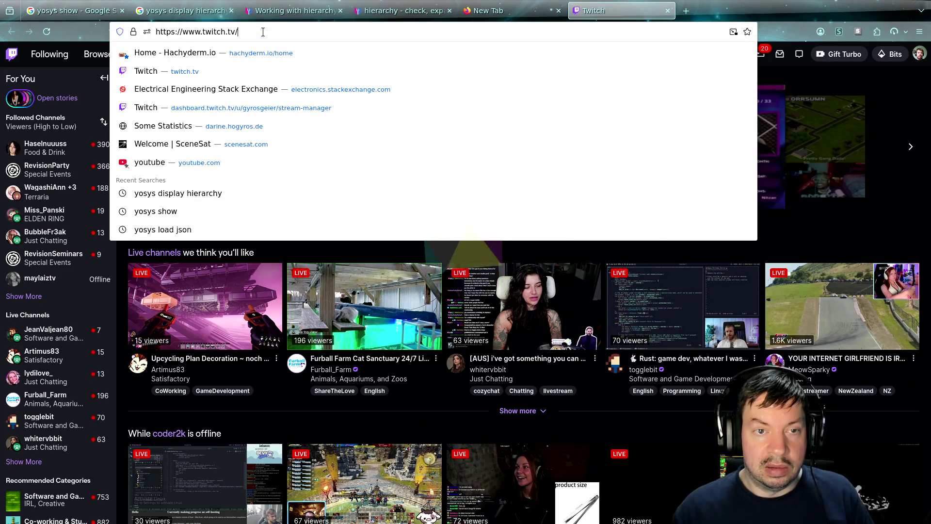
{"action": "type", "text": "dieCalina"}
{"action": "key", "text": "Return"}
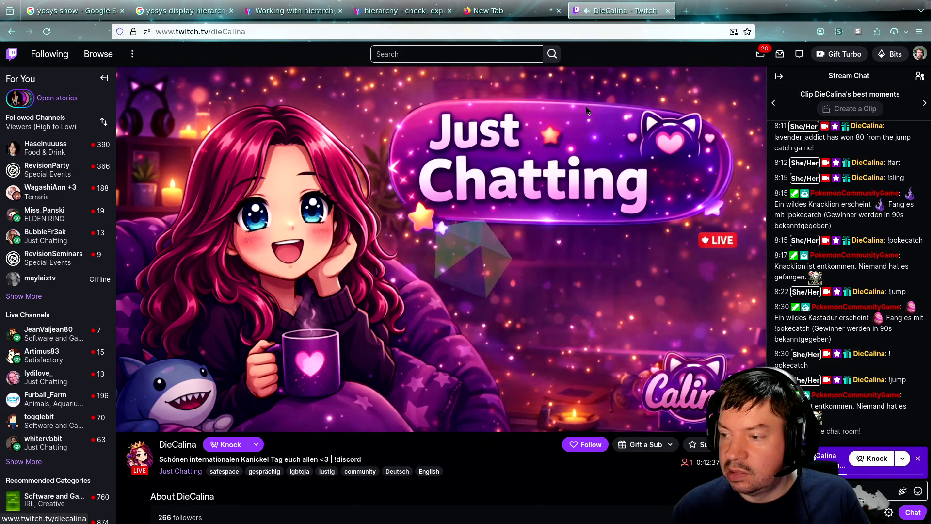
- Unmute DieCalina's stream using the tab's speaker icon
{"action": "left_click", "coordinate": [589, 11]}
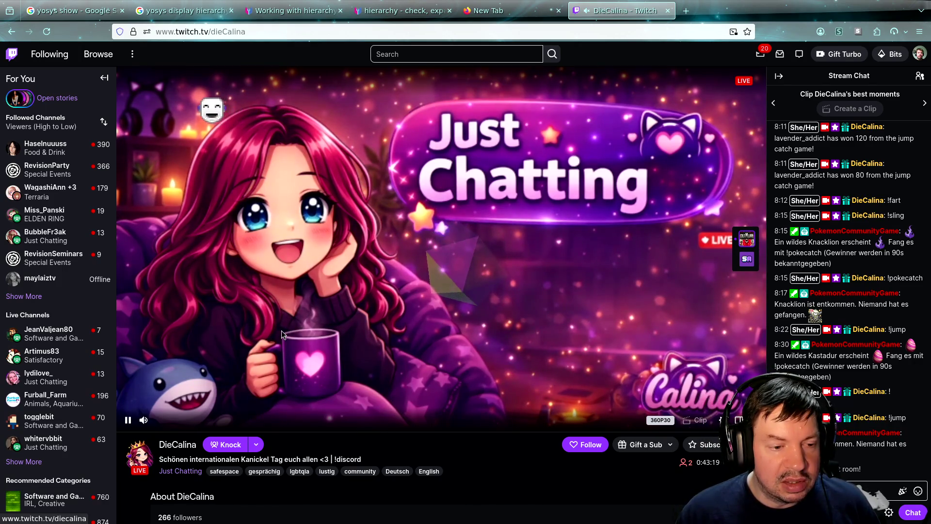
{"action": "mouse_move", "coordinate": [56, 356]}
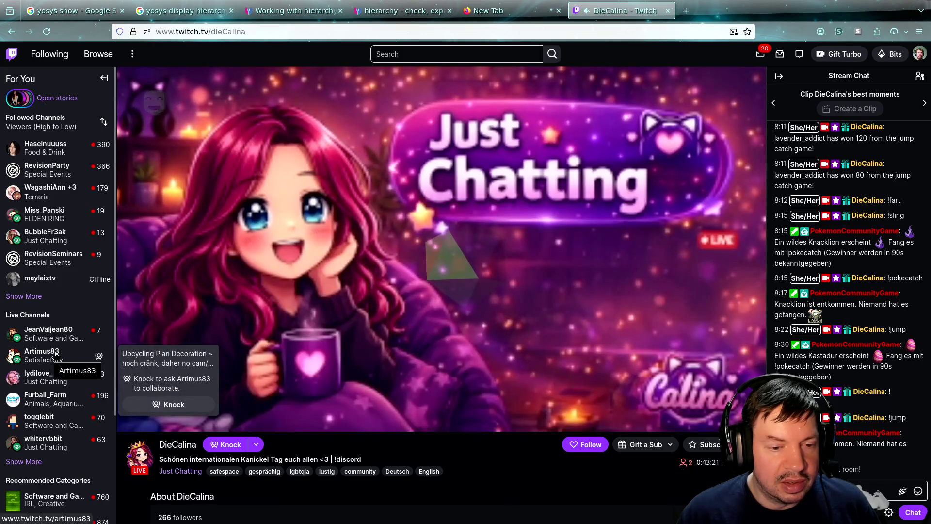
- Open Artimus83's channel from the sidebar in a new tab, watch briefly, then close it
{"action": "middle_click", "coordinate": [56, 356]}
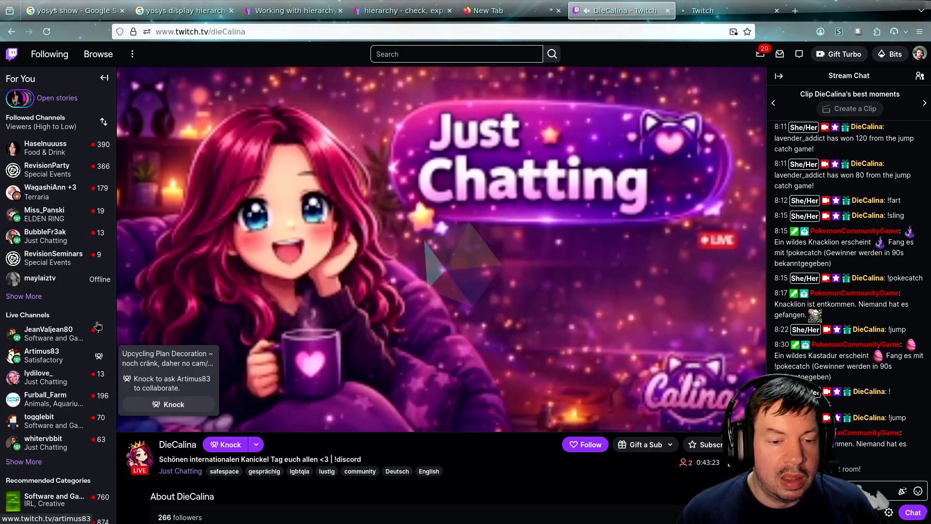
{"action": "left_click", "coordinate": [704, 10]}
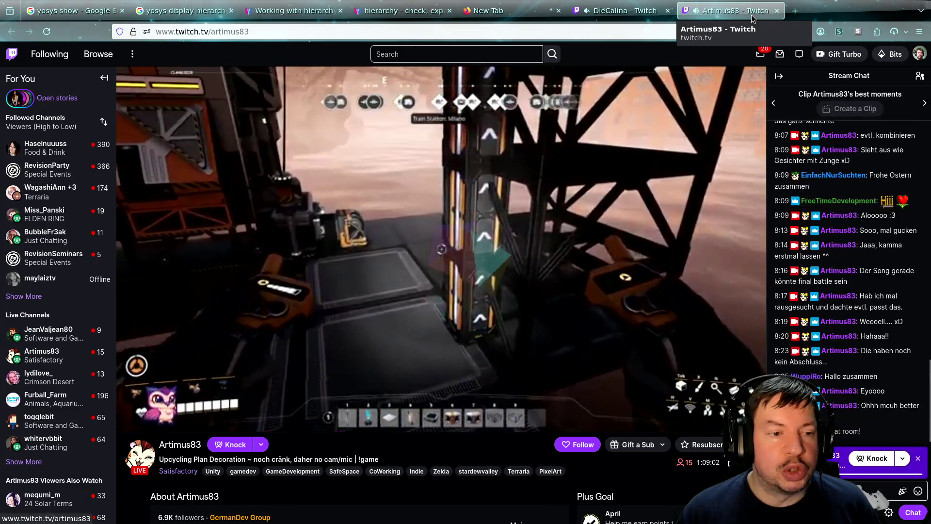
{"action": "key", "text": "ctrl+w"}
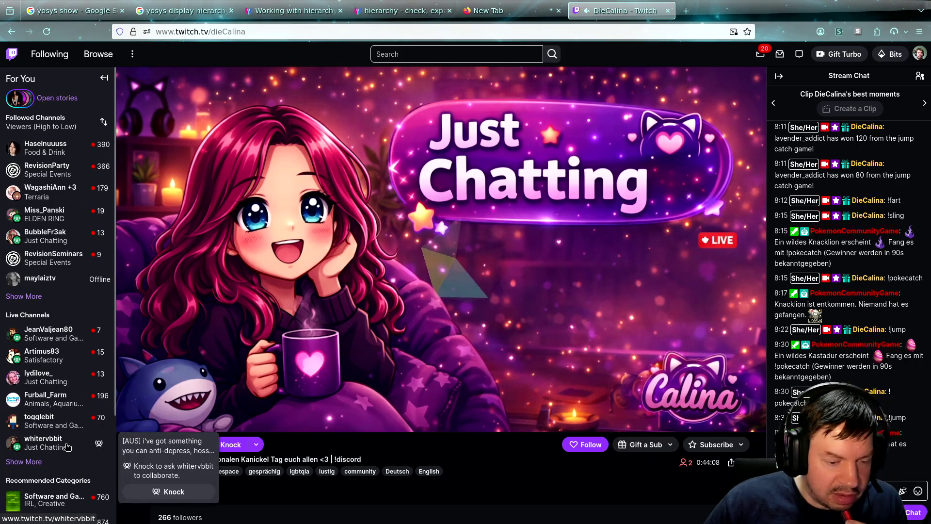
- Expand the followed Live Channels list and open the Twitch home page in a new tab
{"action": "scroll", "coordinate": [56, 393], "scroll_direction": "down", "scroll_amount": 3}
{"action": "left_click", "coordinate": [23, 328]}
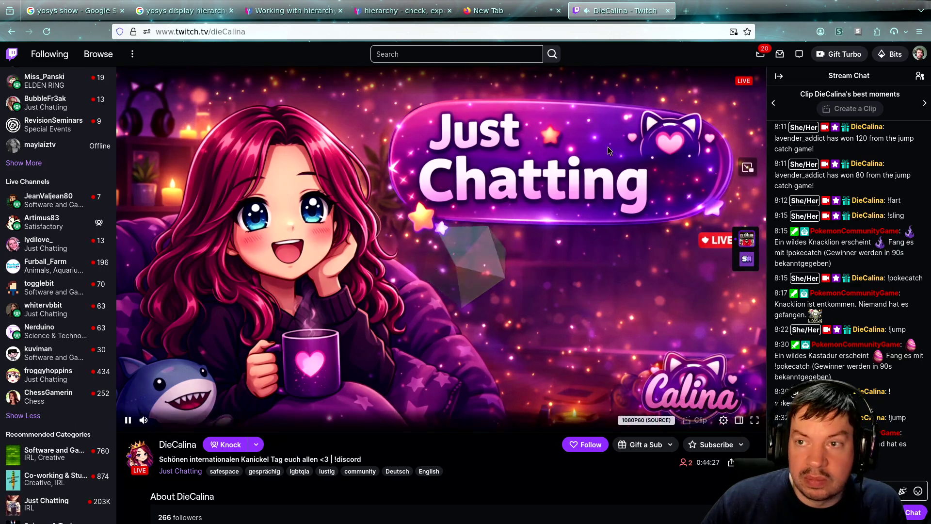
{"action": "left_click", "coordinate": [685, 11]}
{"action": "left_click", "coordinate": [313, 210]}
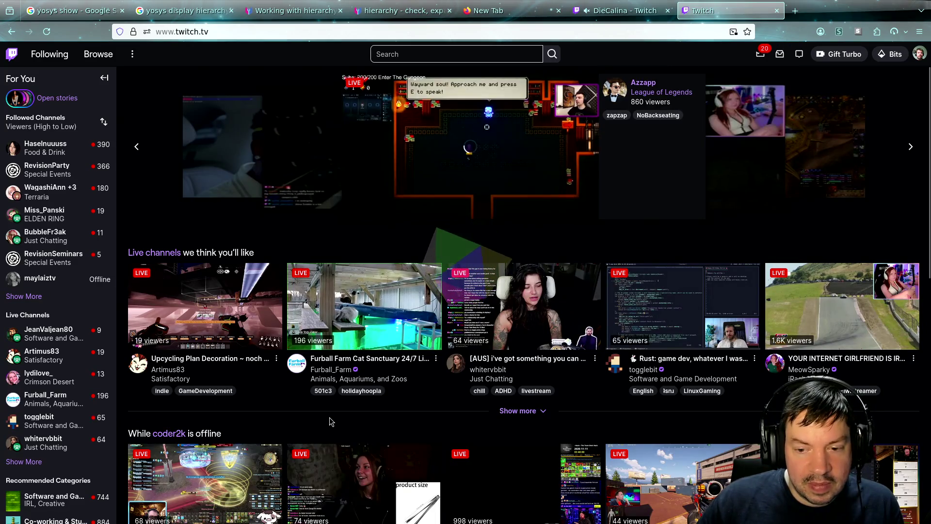
- Open the Software and Game Development category from the Twitch home page
{"action": "scroll", "coordinate": [378, 429], "scroll_direction": "down", "scroll_amount": 2}
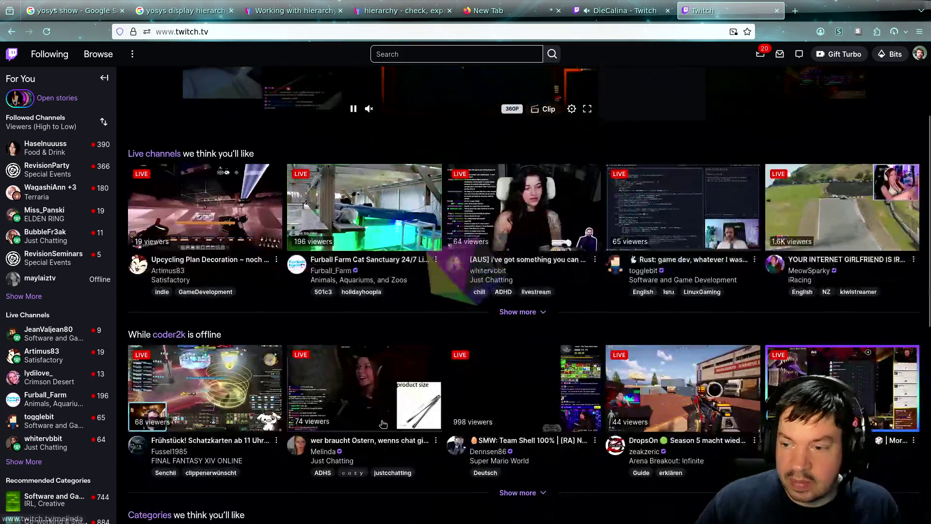
{"action": "left_click", "coordinate": [683, 280]}
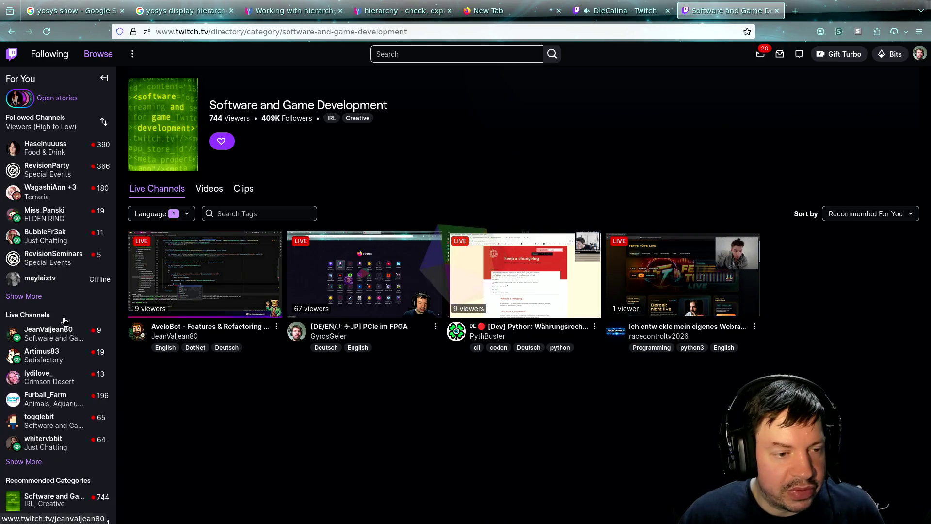
- Open BubbleFr3ak's live Just Chatting stream from the Followed Channels sidebar
{"action": "left_click", "coordinate": [52, 238]}
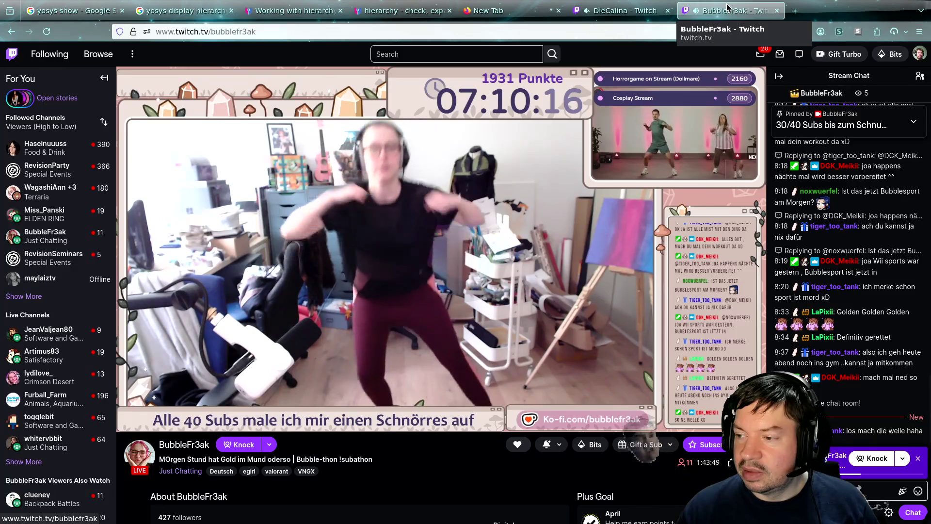
- Close BubbleFr3ak's tab to return to DieCalina's live stream and browse the followed-channels sidebar
{"action": "middle_click", "coordinate": [727, 7]}
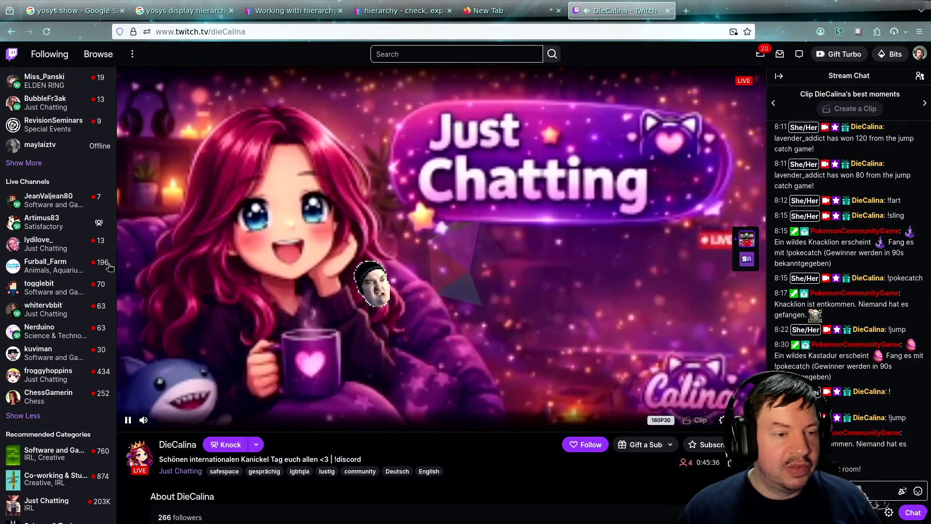
{"action": "mouse_move", "coordinate": [48, 310]}
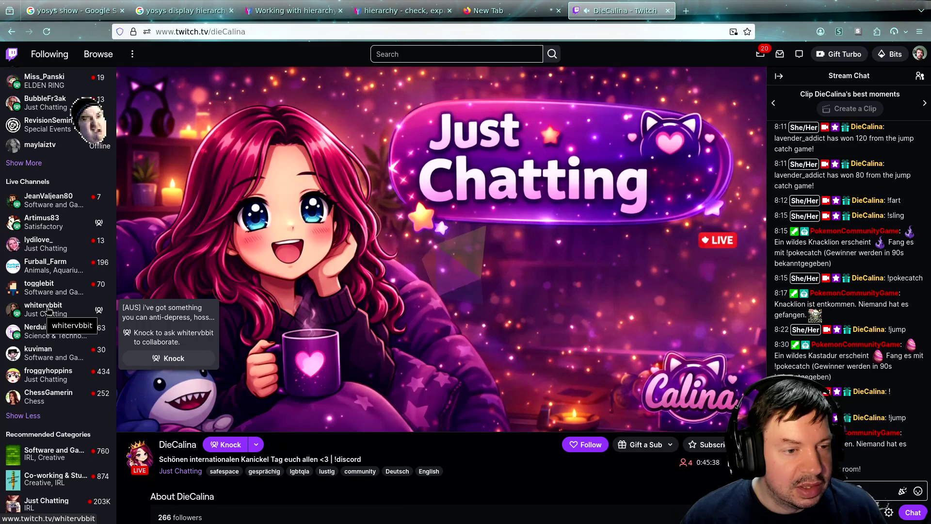
{"action": "scroll", "coordinate": [51, 320], "scroll_direction": "down", "scroll_amount": 3}
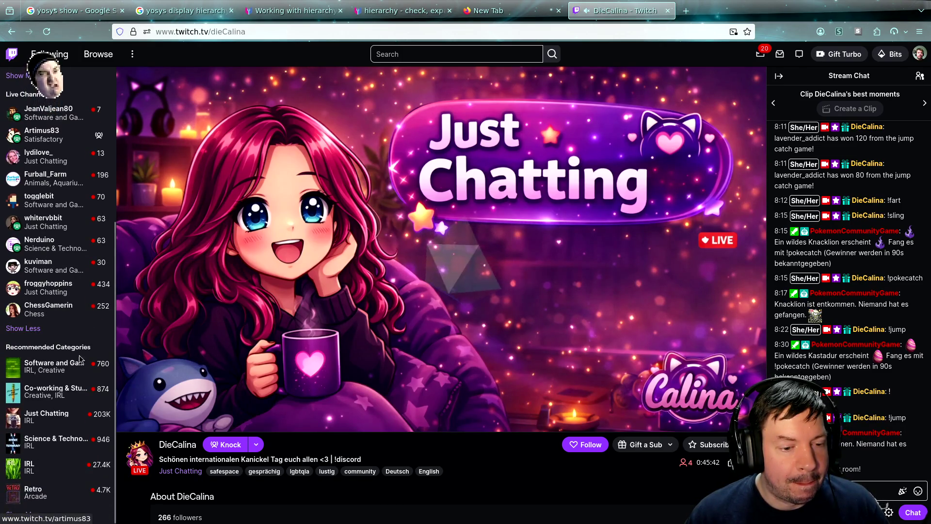
{"action": "mouse_move", "coordinate": [467, 318]}
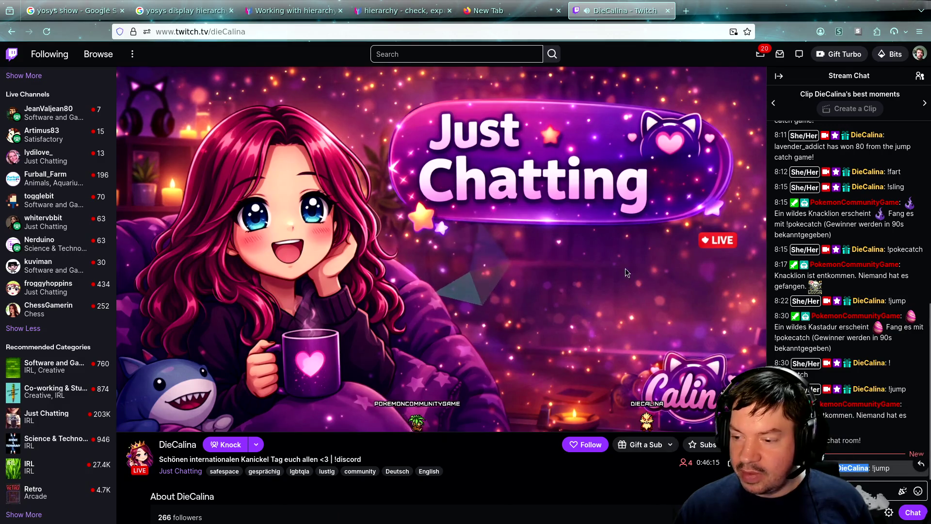
- Open Stream Manager in a new tab and enter '/raid DieCalina' in the My Chat message box
{"action": "left_click", "coordinate": [687, 14]}
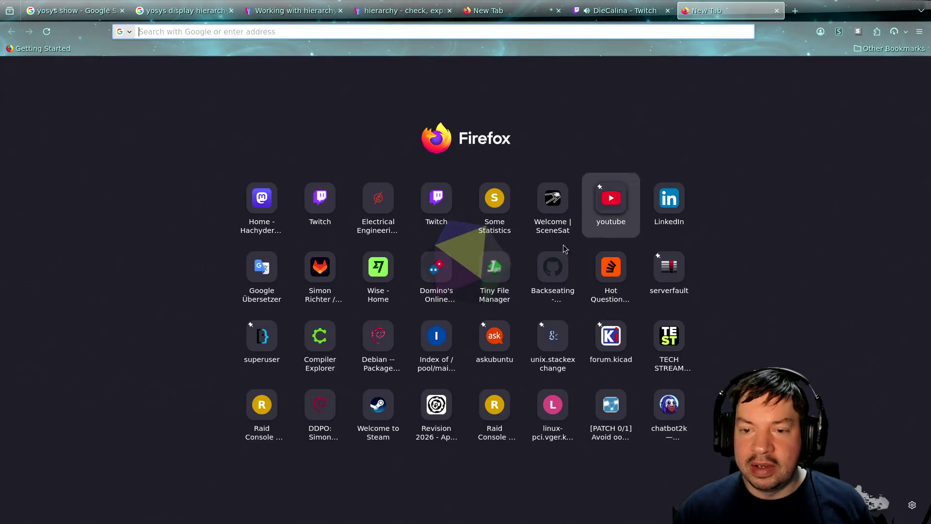
{"action": "left_click", "coordinate": [435, 198]}
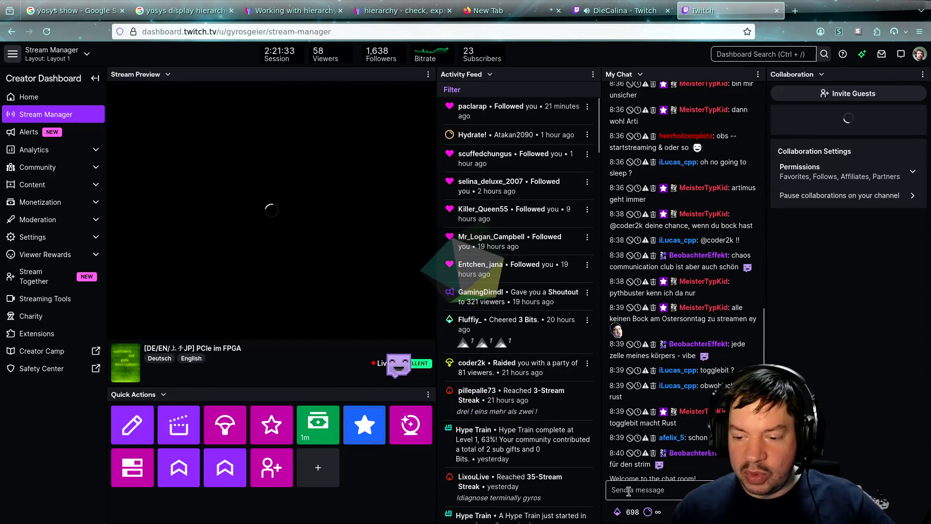
{"action": "left_click", "coordinate": [628, 491]}
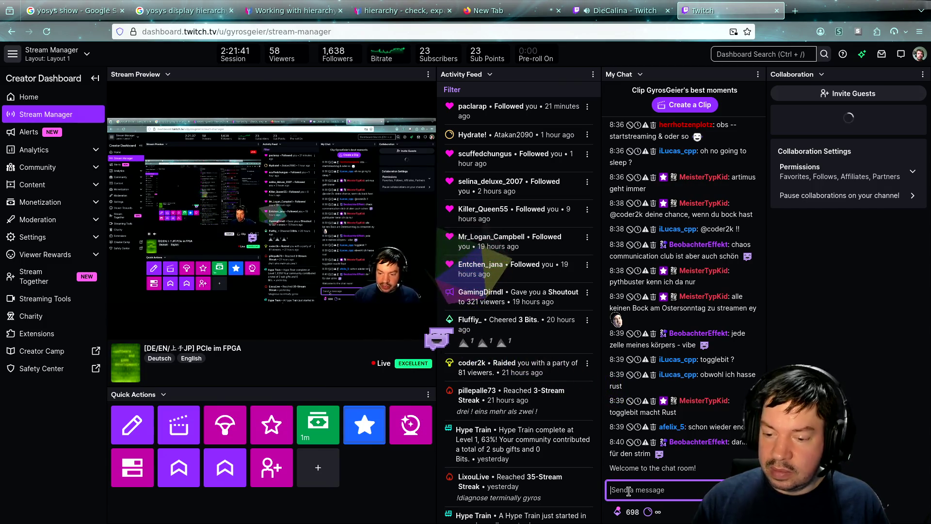
{"action": "type", "text": "/raid "}
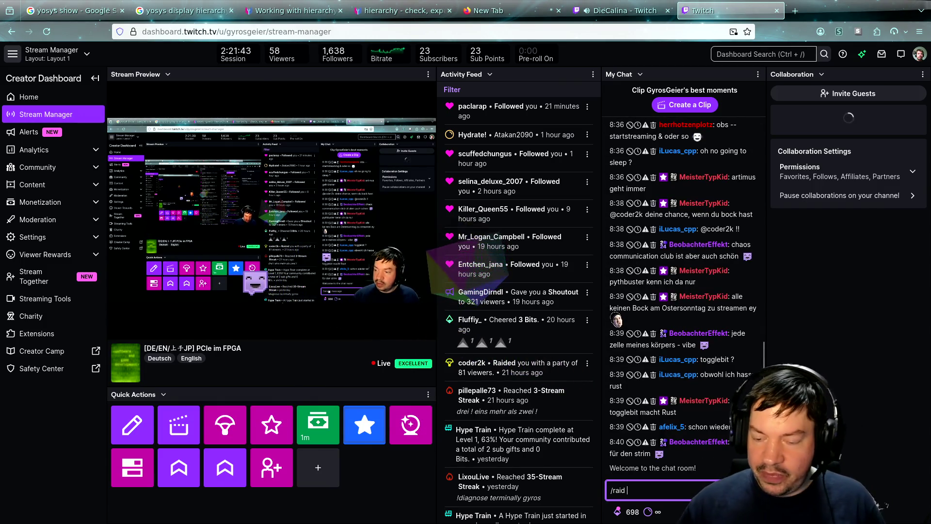
{"action": "type", "text": "Her DieCalina"}
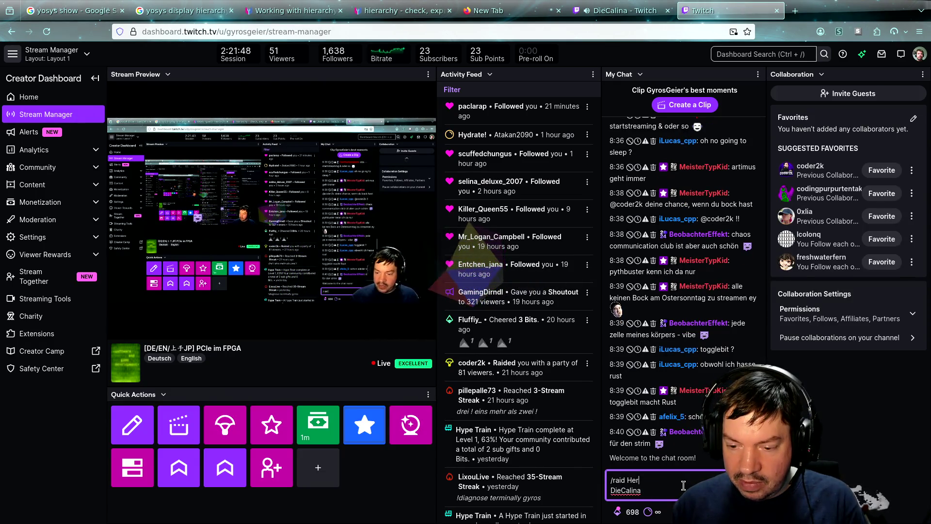
{"action": "key", "text": "Delete"}
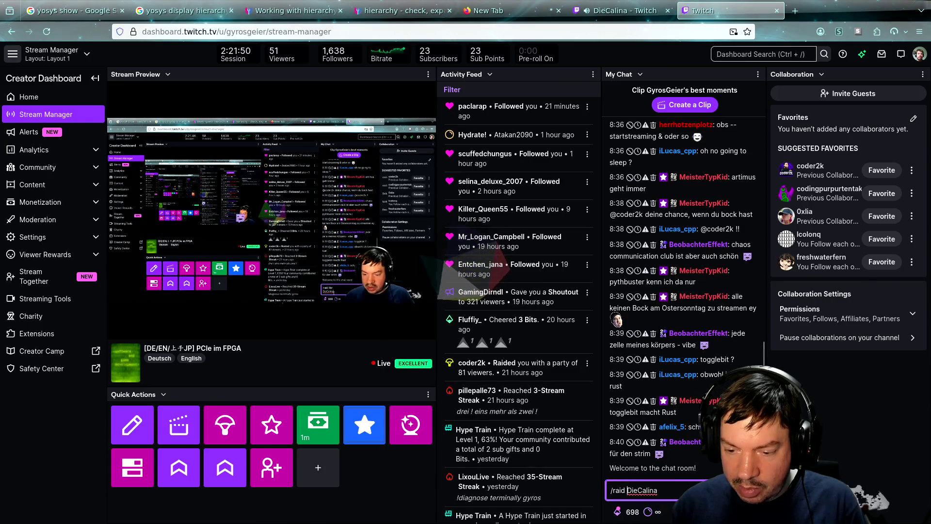